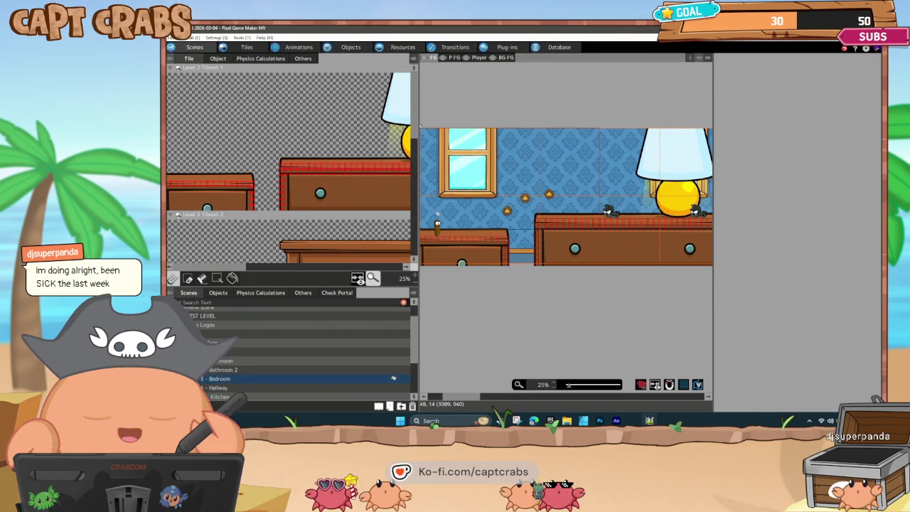
# Step: Close Pixel Game Maker MV, launch Action Game Maker and load the Capt Crabs project
pyautogui.press('super+d')
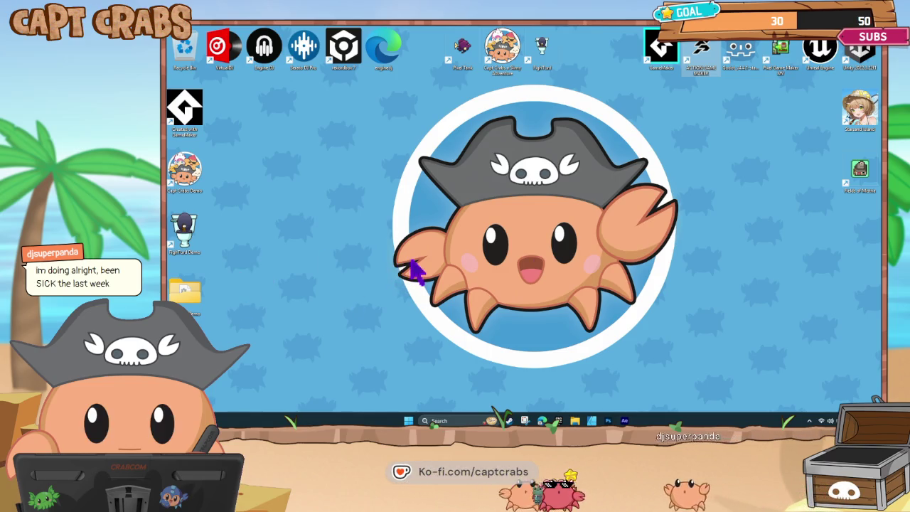
pyautogui.doubleClick(706, 57)
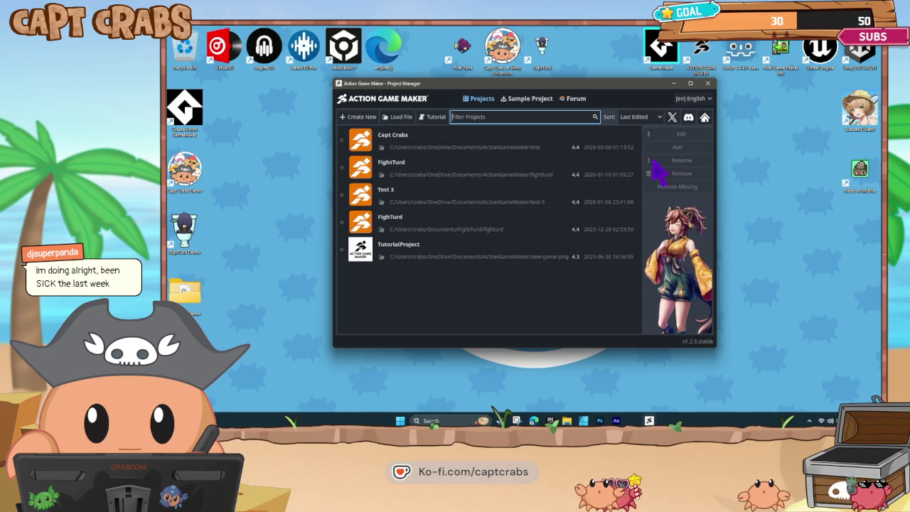
pyautogui.click(554, 149)
pyautogui.doubleClick(558, 149)
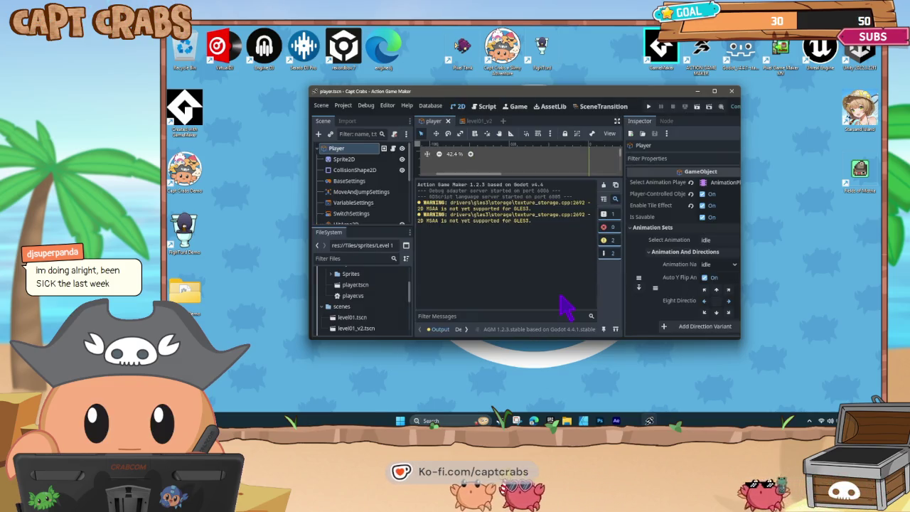
# Step: Maximize the editor and switch to the level01_v2 scene, framing the beach layout
pyautogui.click(715, 91)
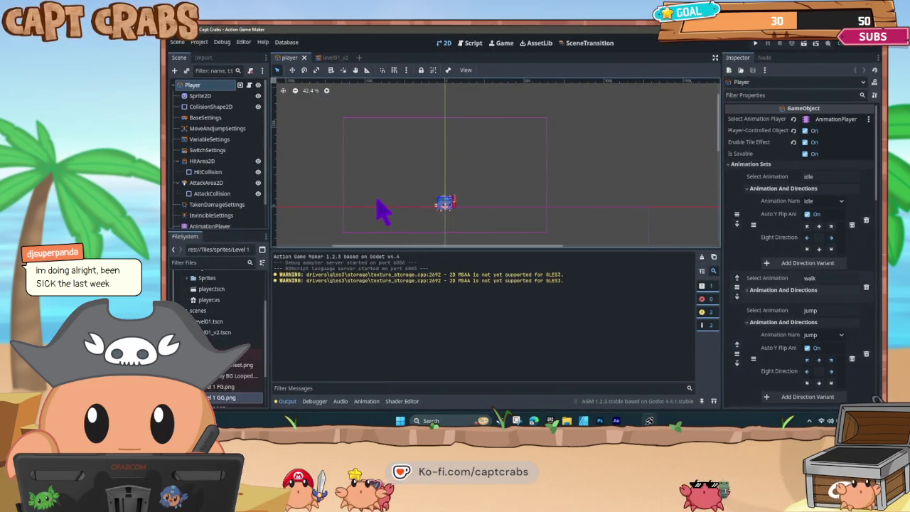
pyautogui.scroll(-3, 382, 226)
pyautogui.scroll(-2, 391, 234)
pyautogui.moveTo(400, 240)
pyautogui.mouseDown()
pyautogui.moveTo(390, 186)
pyautogui.moveTo(419, 91)
pyautogui.moveTo(422, 146)
pyautogui.mouseUp()
pyautogui.scroll(1, 433, 194)
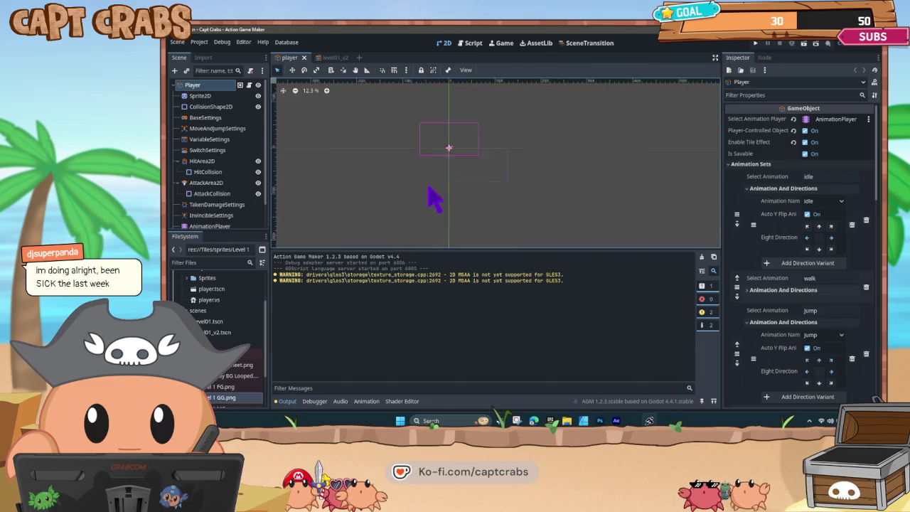
pyautogui.scroll(2, 424, 122)
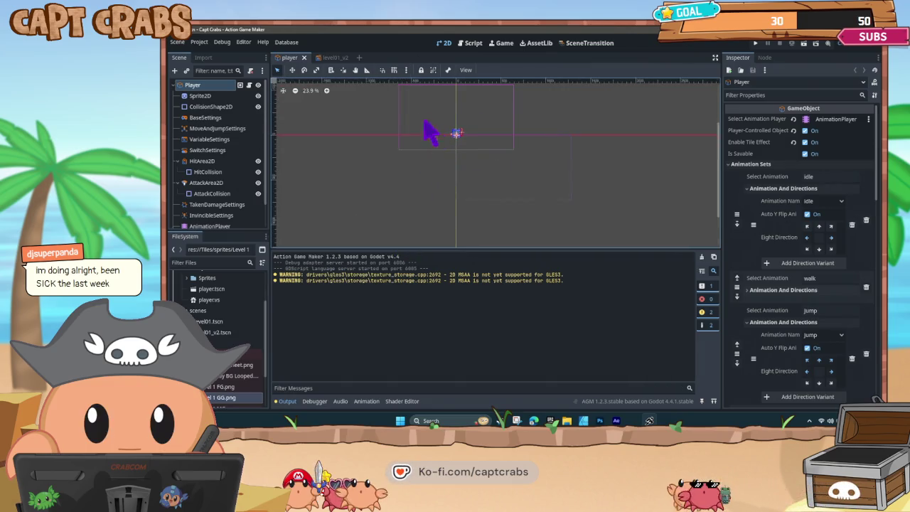
pyautogui.click(345, 56)
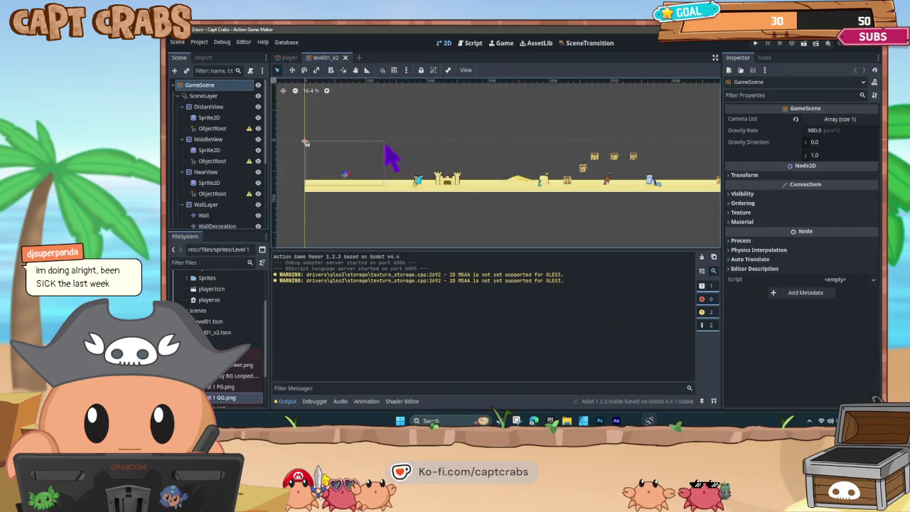
pyautogui.moveTo(414, 145); pyautogui.dragTo(408, 173)
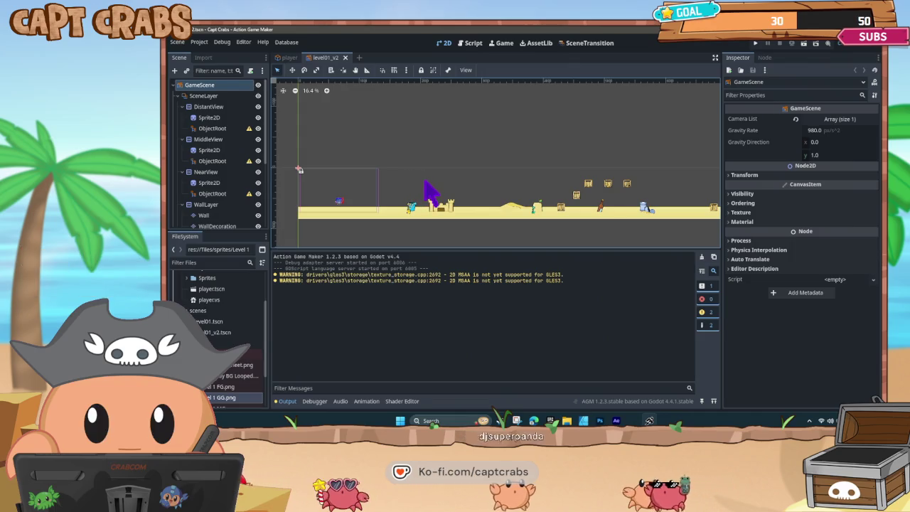
# Step: Run the game with F5 and jump the crab over the sandcastle and across the crates
pyautogui.press('F5')
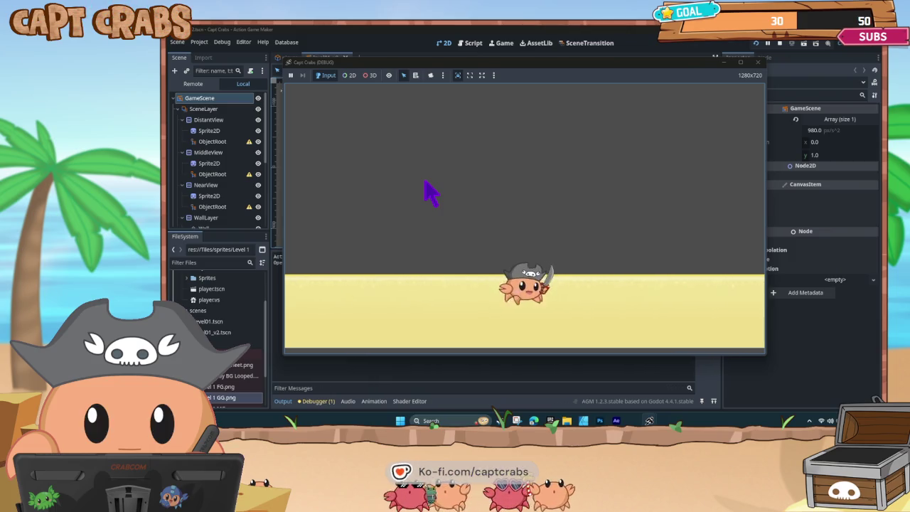
pyautogui.press('Left')
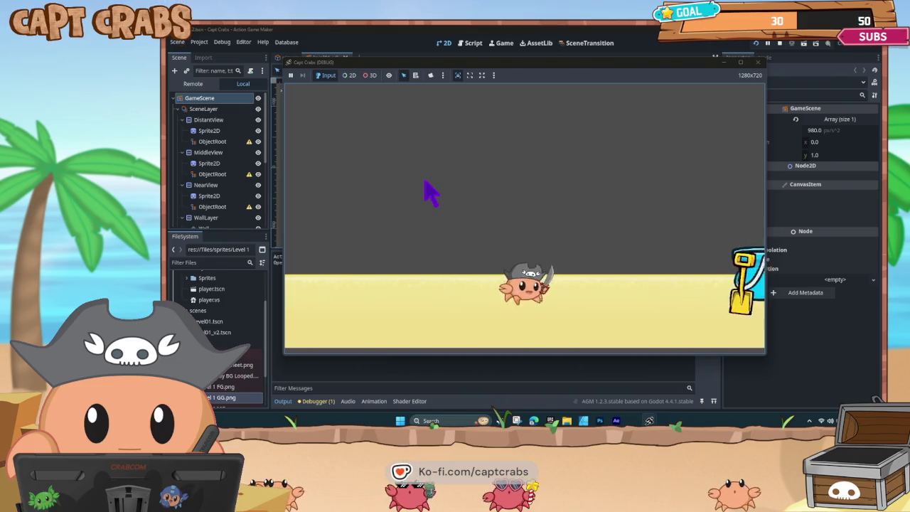
pyautogui.press('space')
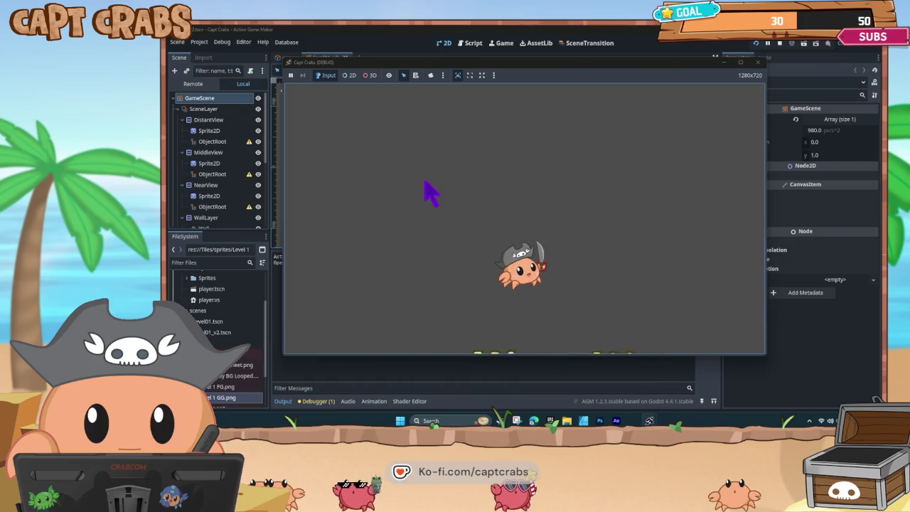
pyautogui.press('space')
pyautogui.press('Right')
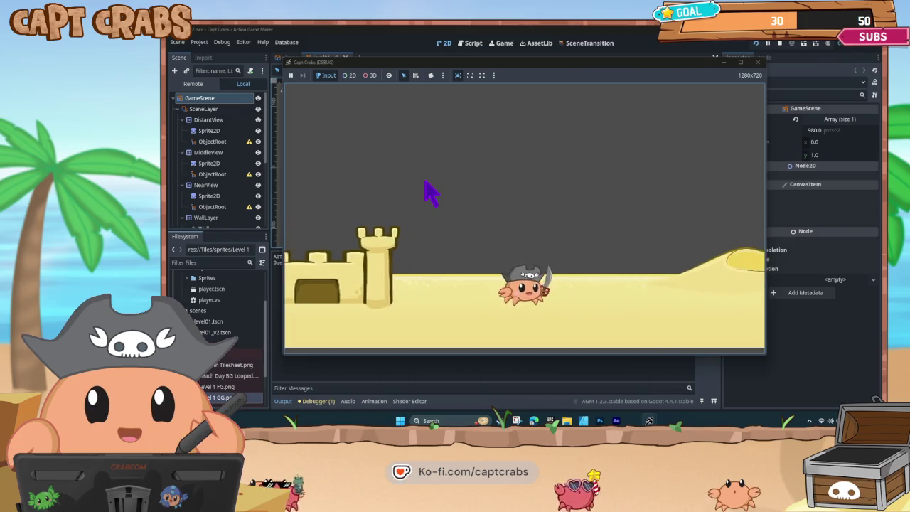
pyautogui.press('space')
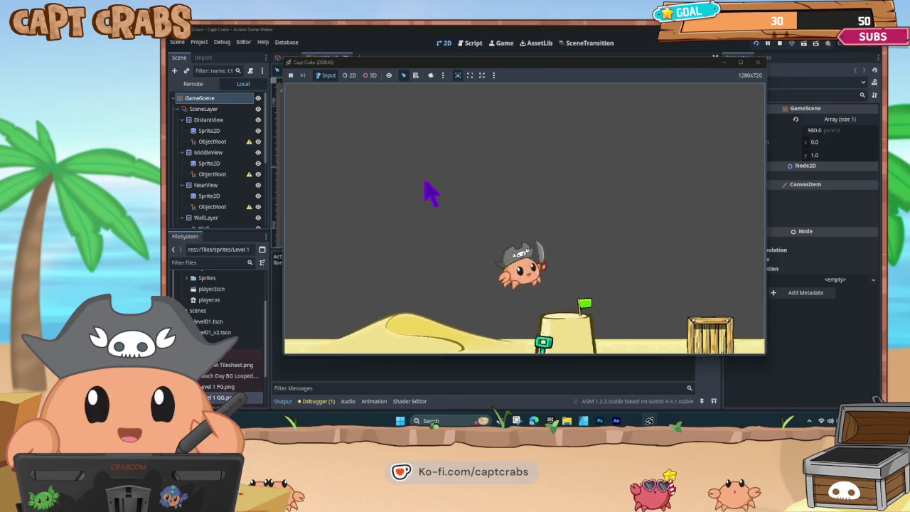
pyautogui.press('space')
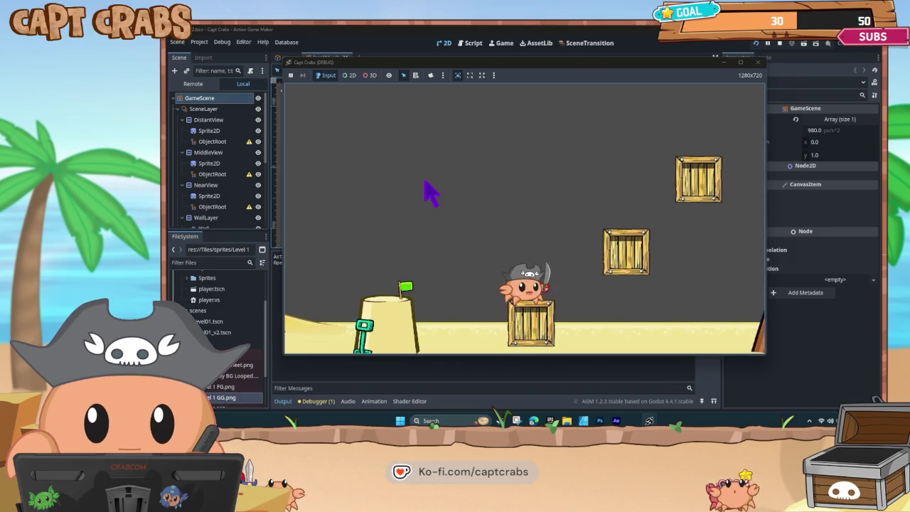
pyautogui.press('space')
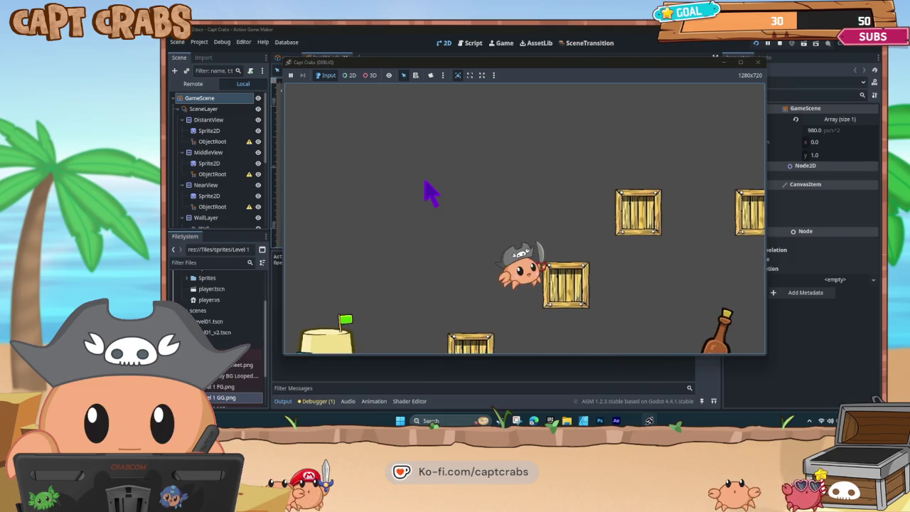
pyautogui.press('space')
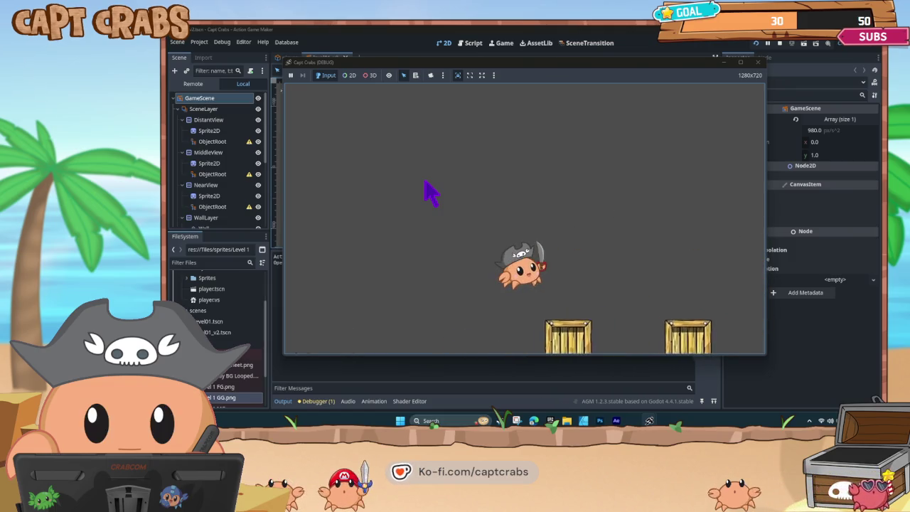
pyautogui.press('space')
pyautogui.press('space')
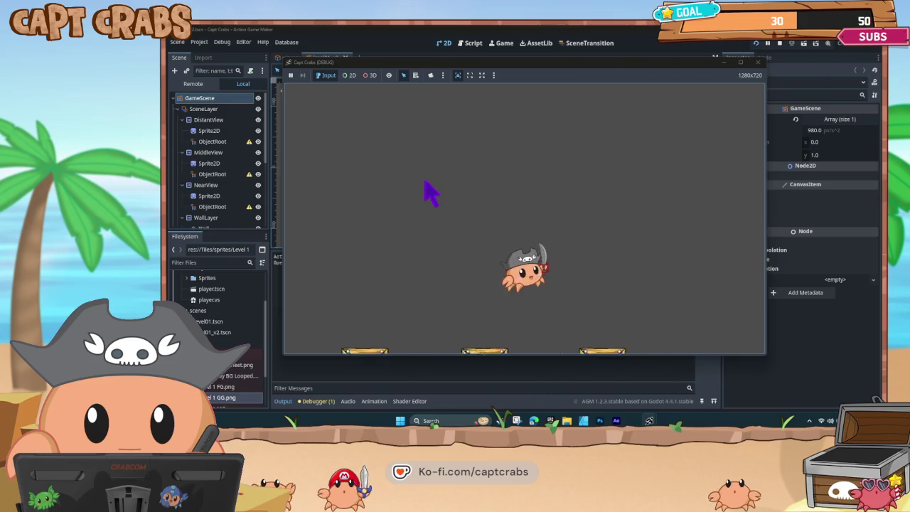
# Step: Walk the crab back left, then run and jump right past the crate along the sand
pyautogui.press('Left')
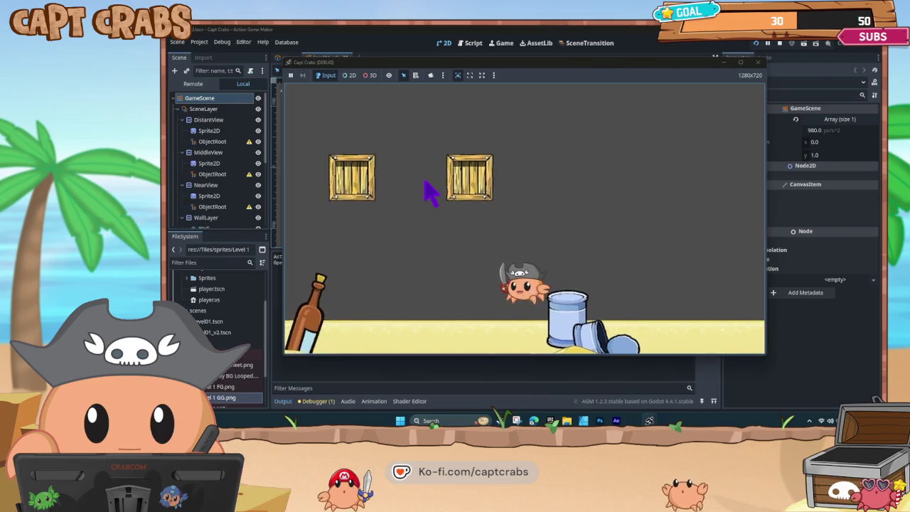
pyautogui.press('space')
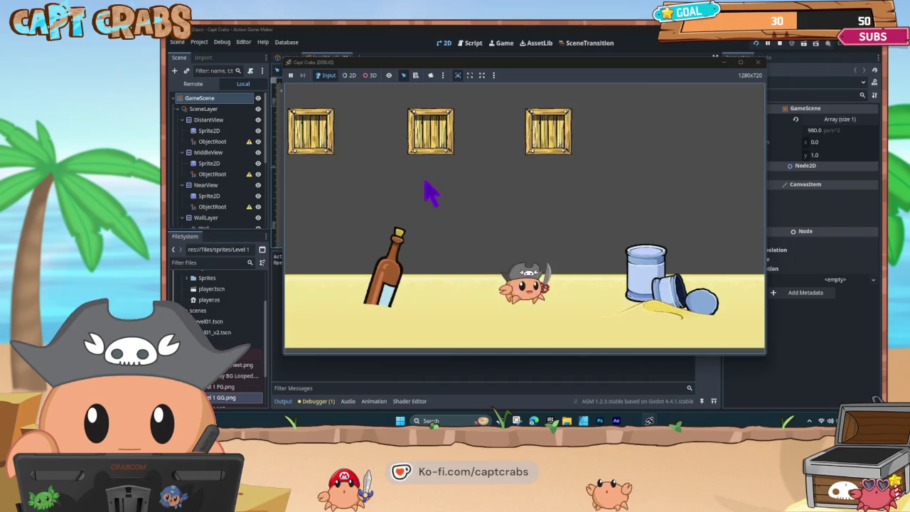
pyautogui.press('Right')
pyautogui.press('space')
pyautogui.press('Right')
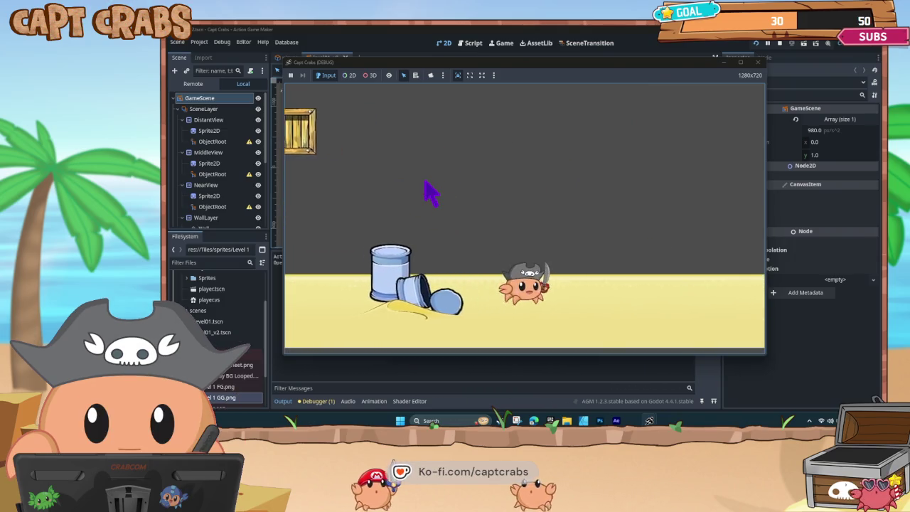
pyautogui.press('space')
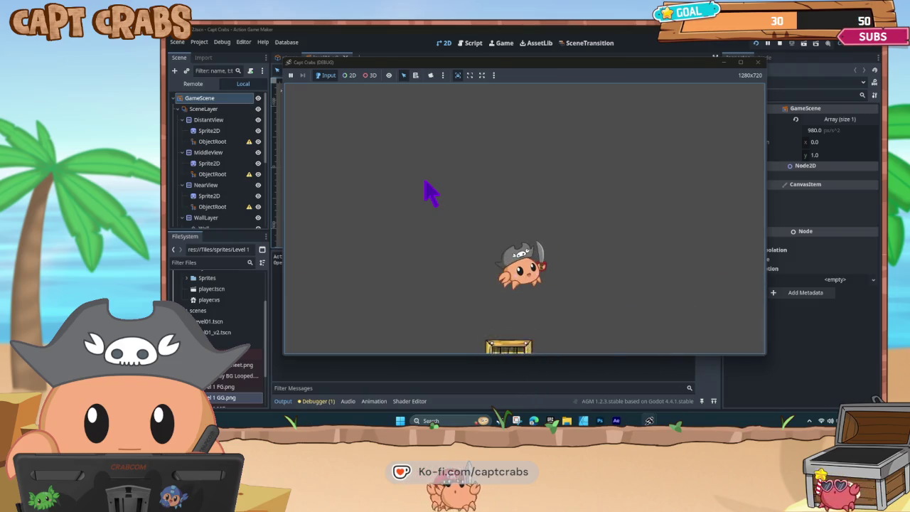
pyautogui.press('Right')
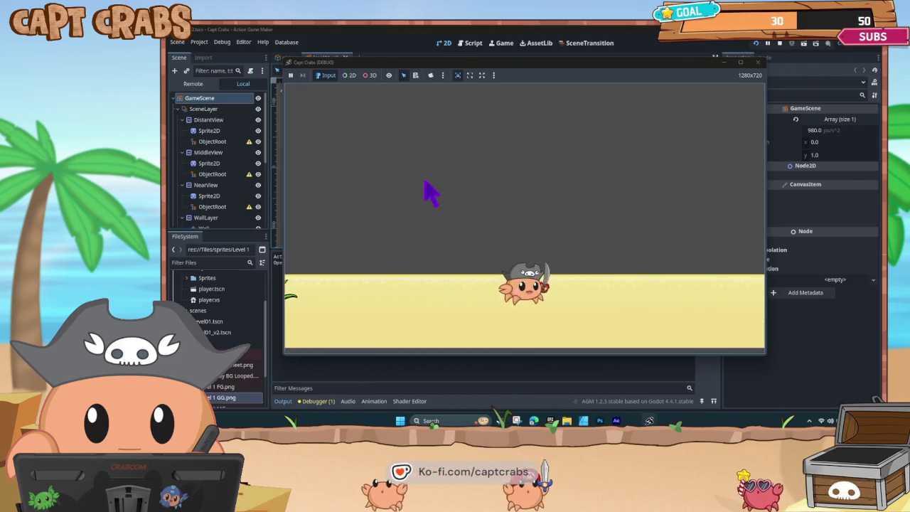
pyautogui.press('Down')
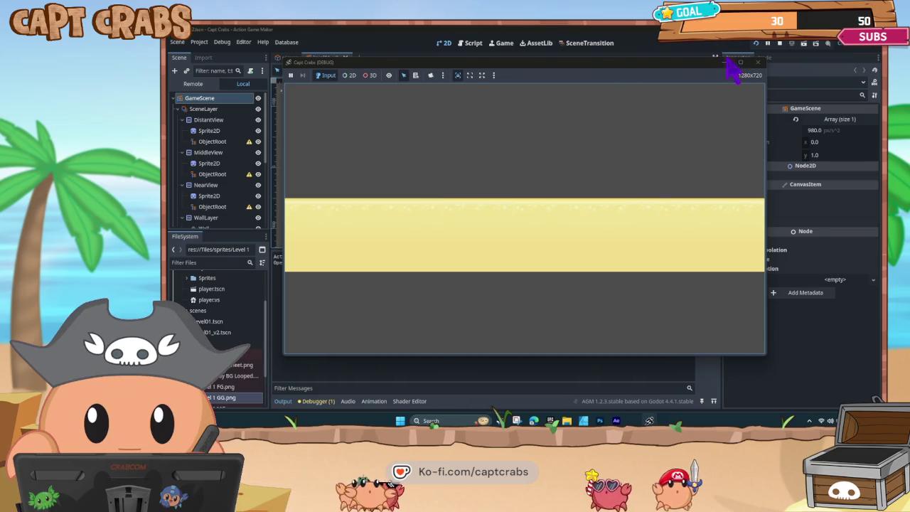
# Step: Close the Capt Crabs (DEBUG) game window to stop the playtest
pyautogui.click(758, 62)
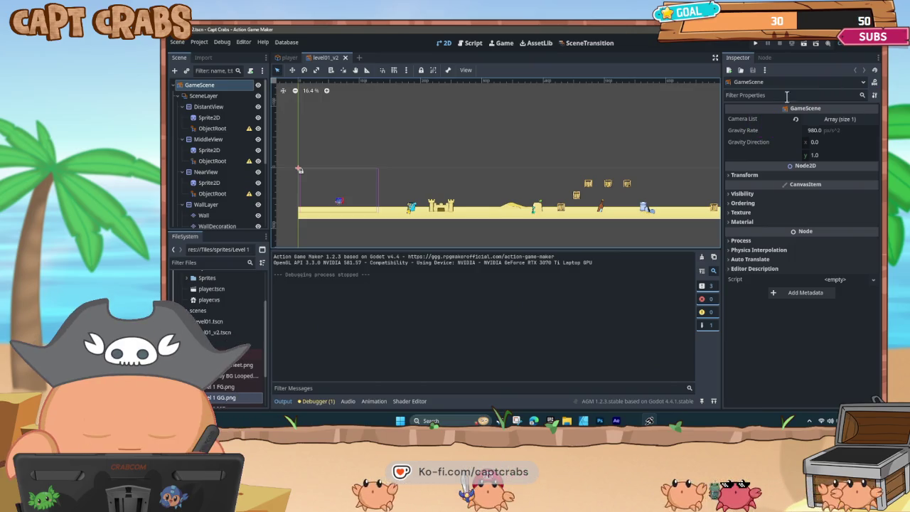
# Step: Close Action Game Maker, launch Pixel Game Maker MV and open the FightTurd DEMO 2026-03-04 project
pyautogui.click(871, 32)
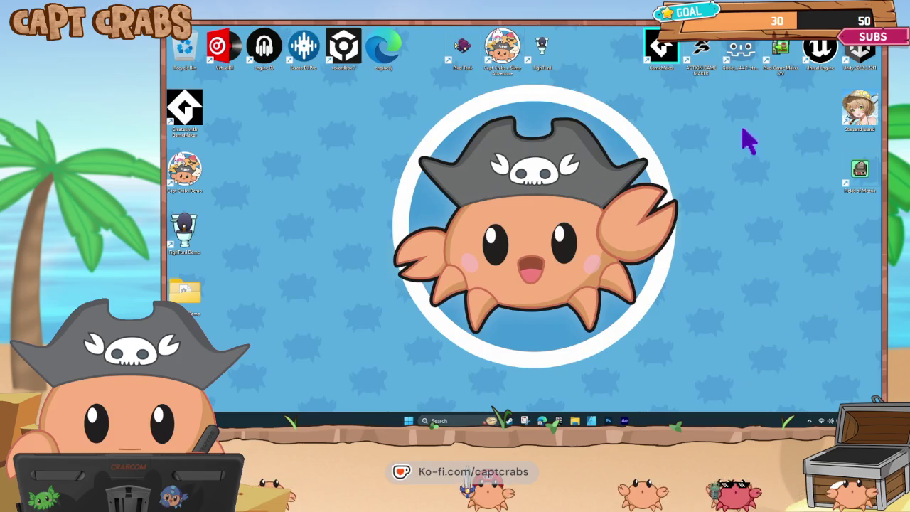
pyautogui.doubleClick(780, 57)
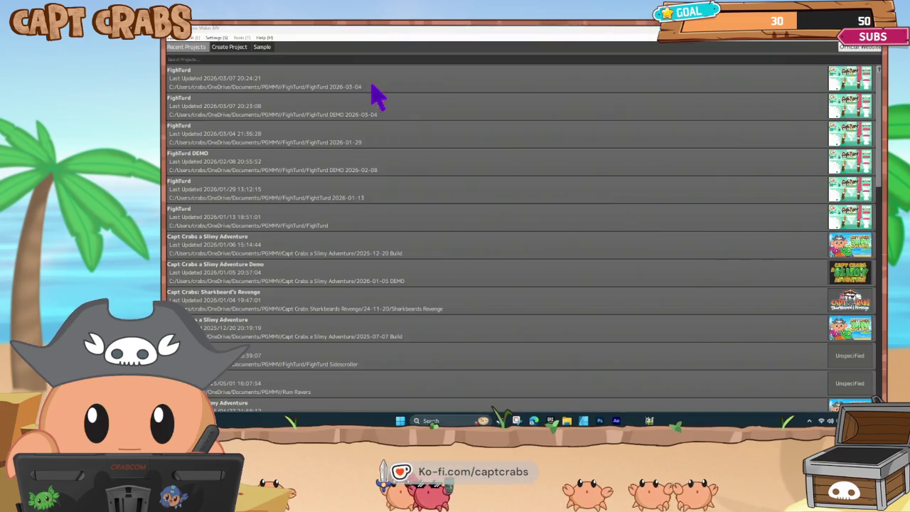
pyautogui.doubleClick(372, 111)
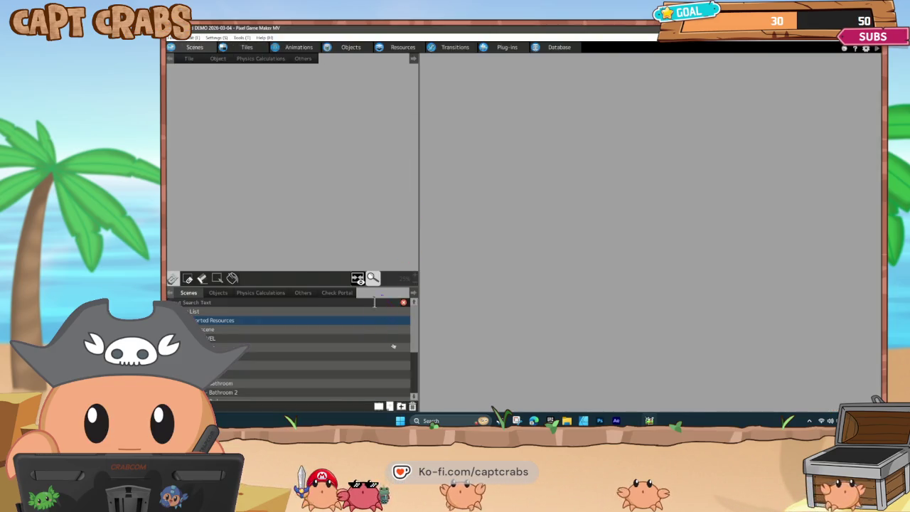
# Step: Open a scene in the scene editor and display the project's Transitions flow
pyautogui.click(333, 347)
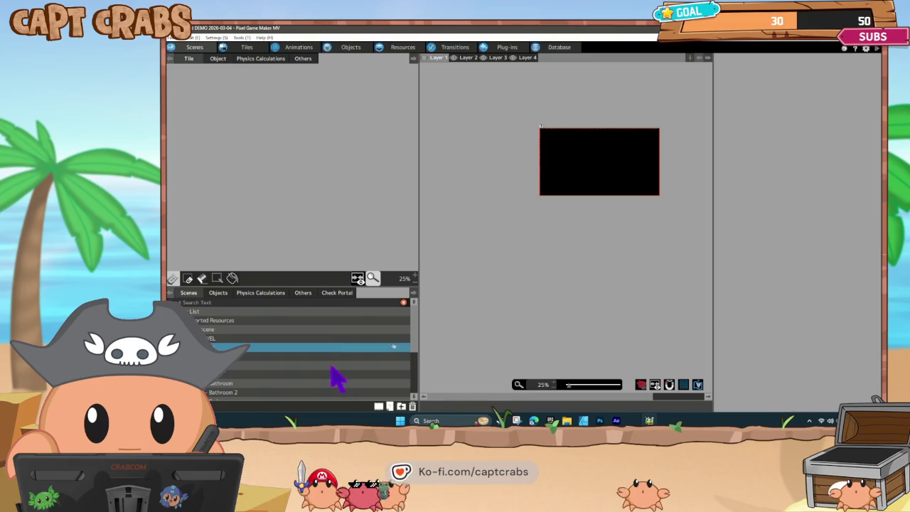
pyautogui.scroll(-1, 335, 379)
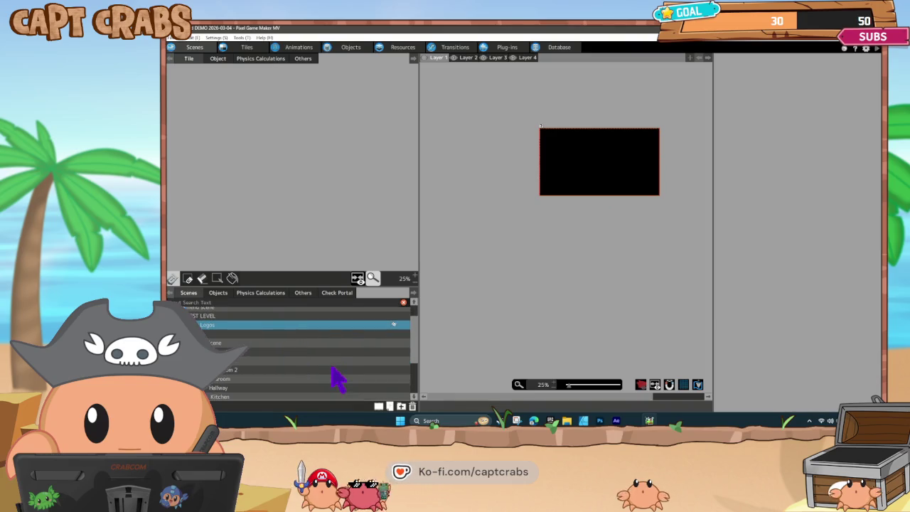
pyautogui.click(458, 49)
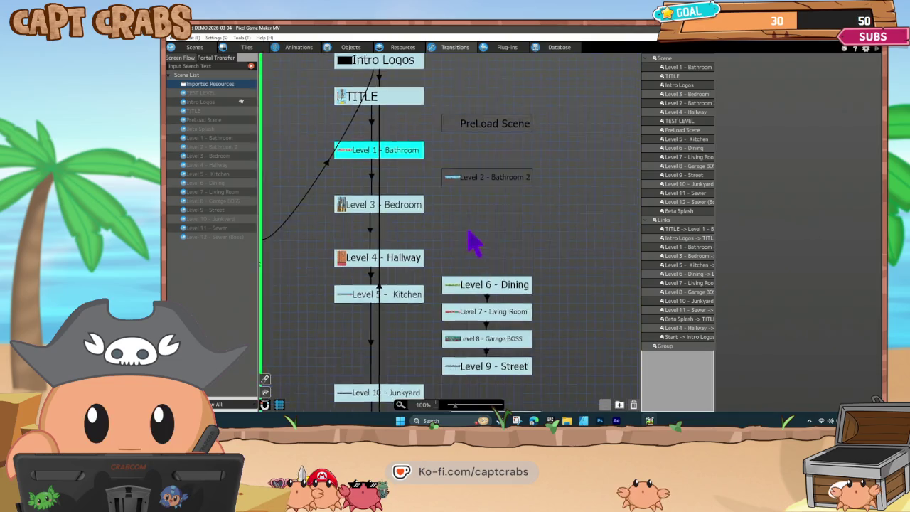
# Step: Pan the Screen Flow canvas to bring the Start marker and TEST LEVEL into view
pyautogui.moveTo(475, 244)
pyautogui.mouseDown()
pyautogui.moveTo(564, 217)
pyautogui.moveTo(582, 158)
pyautogui.moveTo(579, 128)
pyautogui.moveTo(538, 179)
pyautogui.moveTo(532, 239)
pyautogui.moveTo(542, 284)
pyautogui.moveTo(505, 138)
pyautogui.moveTo(505, 300)
pyautogui.mouseUp()
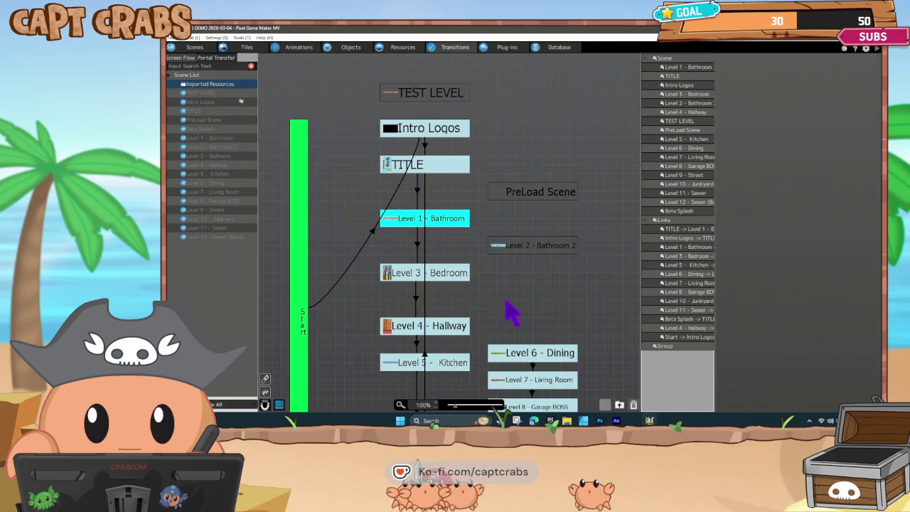